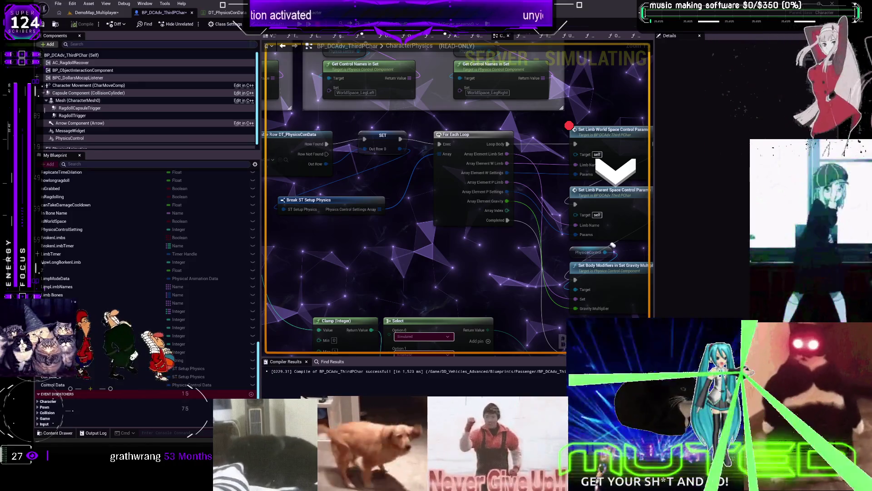
# - Inspect the data row's PhysicsControlSettingsArray elements [0] and [1], including their W_Settings strength values
pyautogui.scroll(-2, 491, 198)
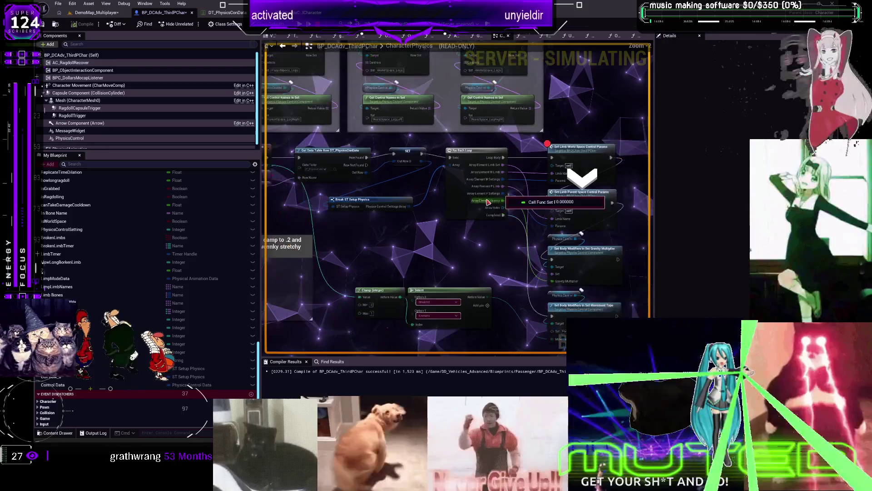
pyautogui.scroll(-2, 399, 216)
pyautogui.scroll(2, 472, 197)
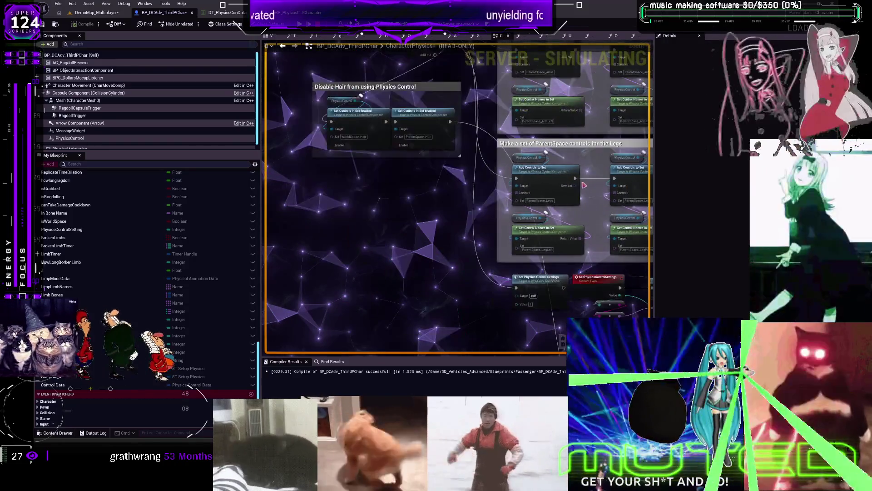
pyautogui.scroll(-2, 473, 197)
pyautogui.scroll(2, 514, 216)
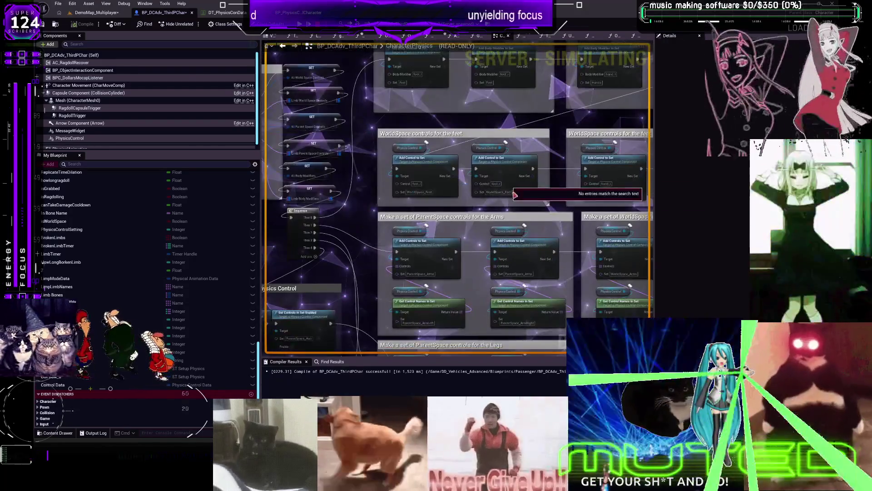
pyautogui.scroll(-2, 514, 216)
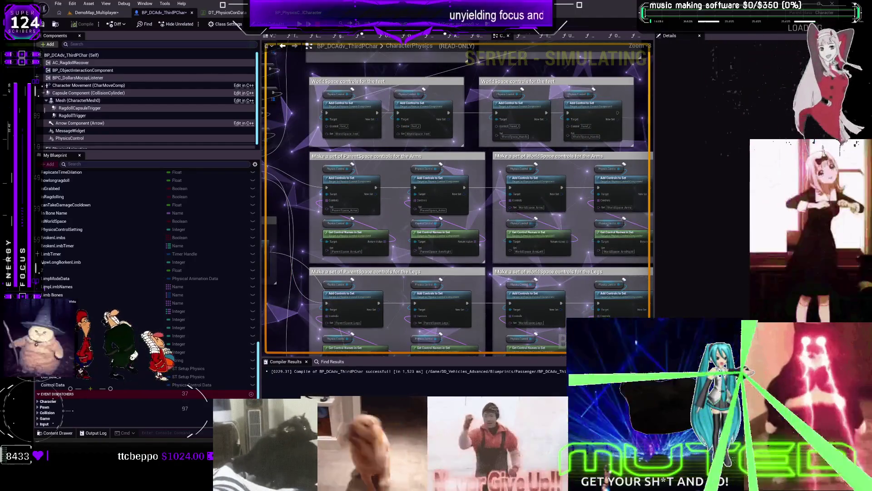
pyautogui.scroll(2, 404, 206)
pyautogui.moveTo(404, 205); pyautogui.dragTo(474, 215)
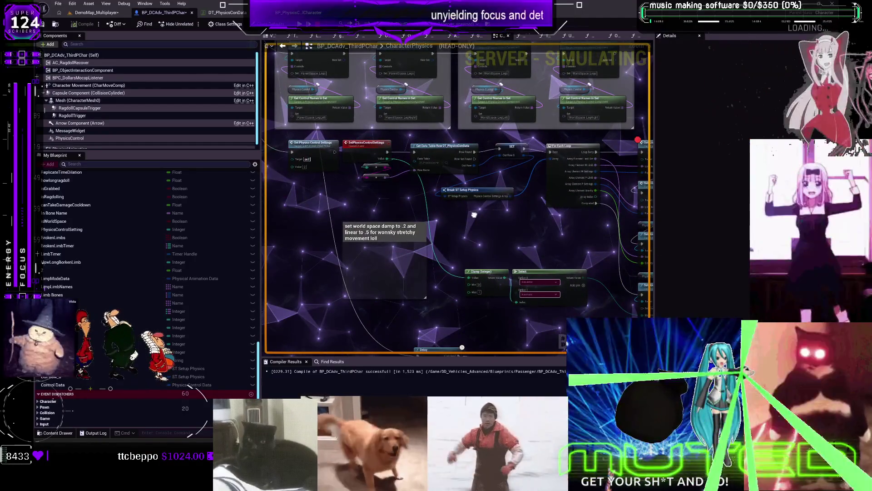
pyautogui.scroll(1, 455, 200)
pyautogui.moveTo(448, 195)
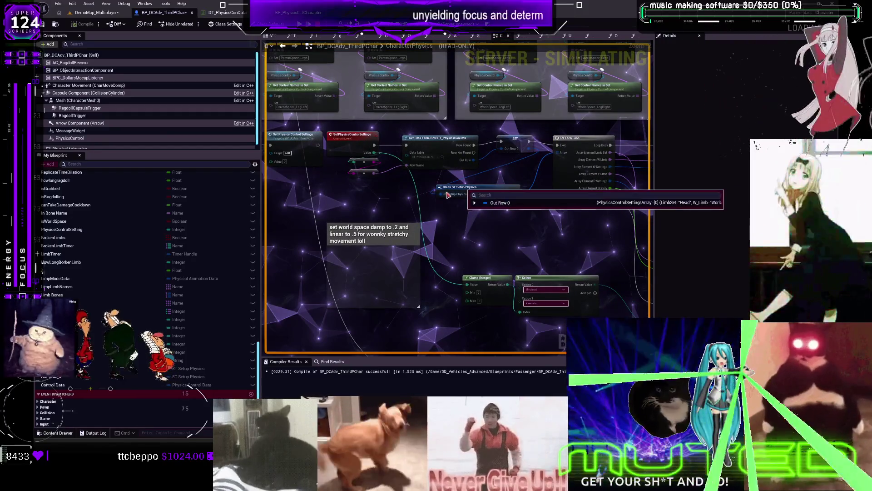
pyautogui.click(475, 203)
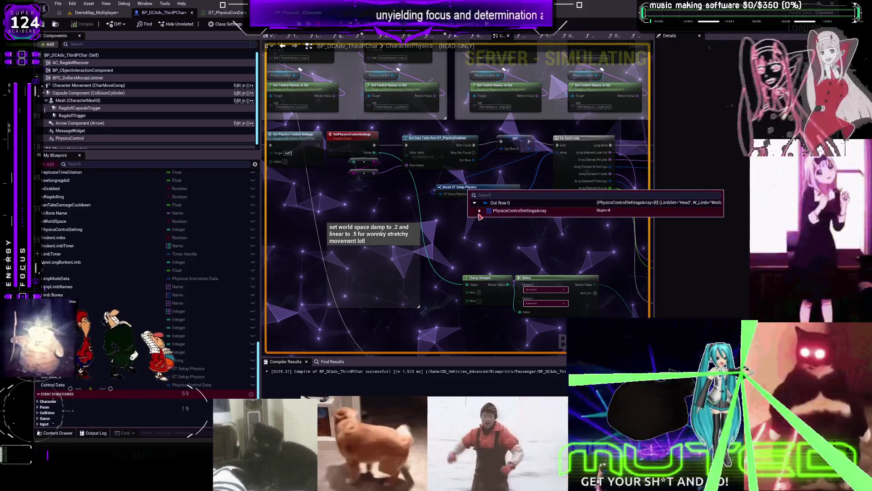
pyautogui.click(479, 210)
pyautogui.click(485, 226)
pyautogui.click(485, 219)
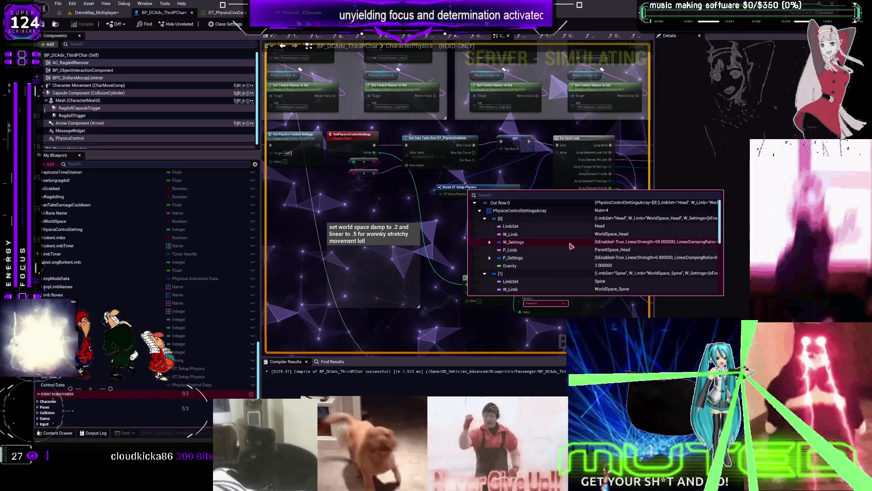
pyautogui.click(489, 242)
pyautogui.scroll(-3, 488, 236)
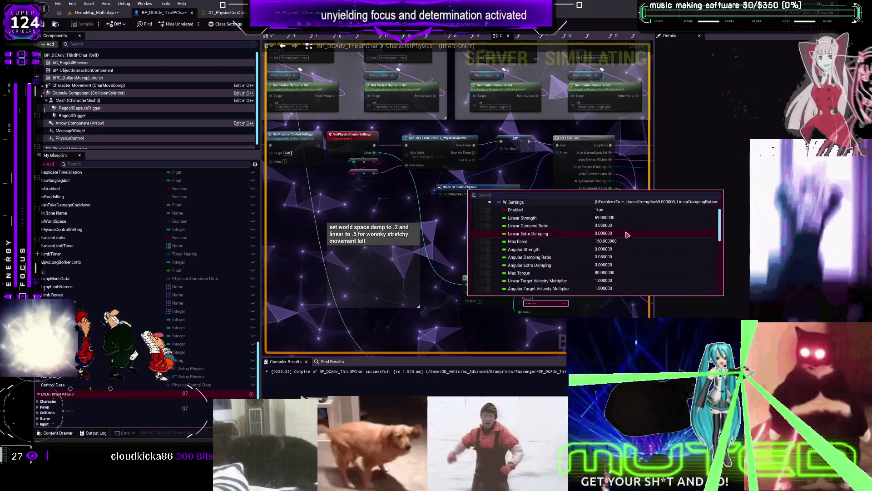
pyautogui.press('F10')
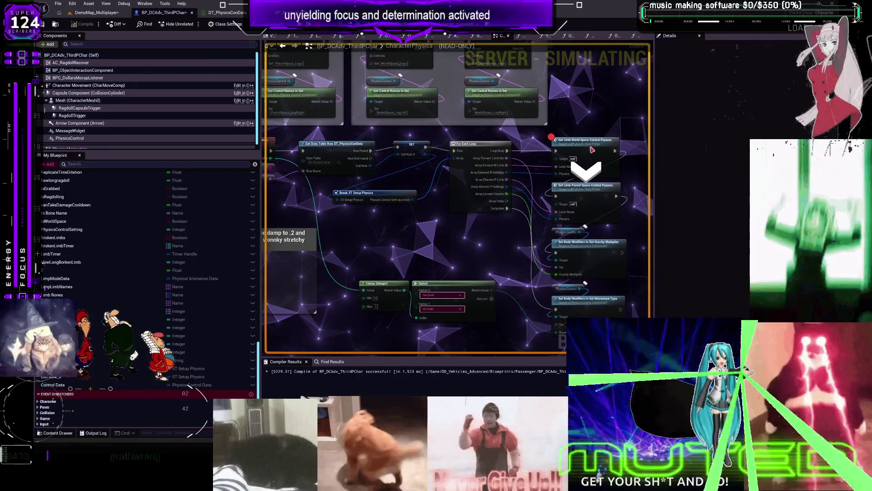
# - Stop the multiplayer play session and close the Message Log window
pyautogui.click(591, 148)
pyautogui.scroll(2, 485, 169)
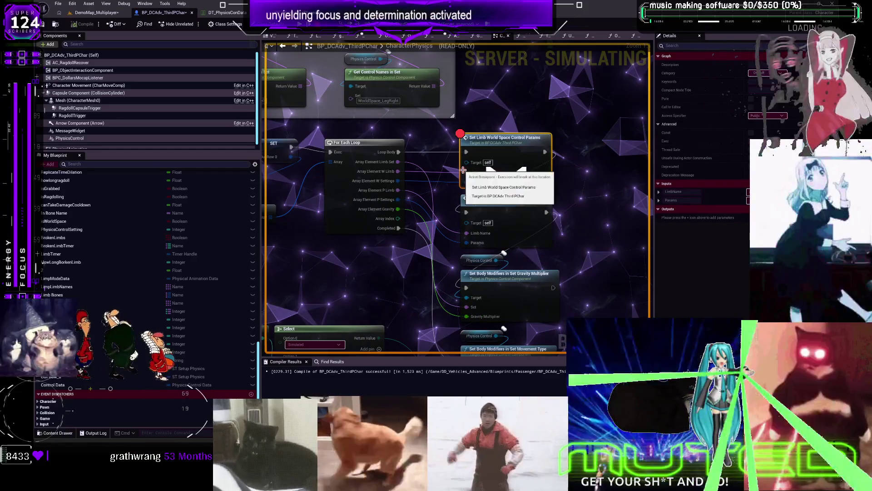
pyautogui.press('F10')
pyautogui.press('F10')
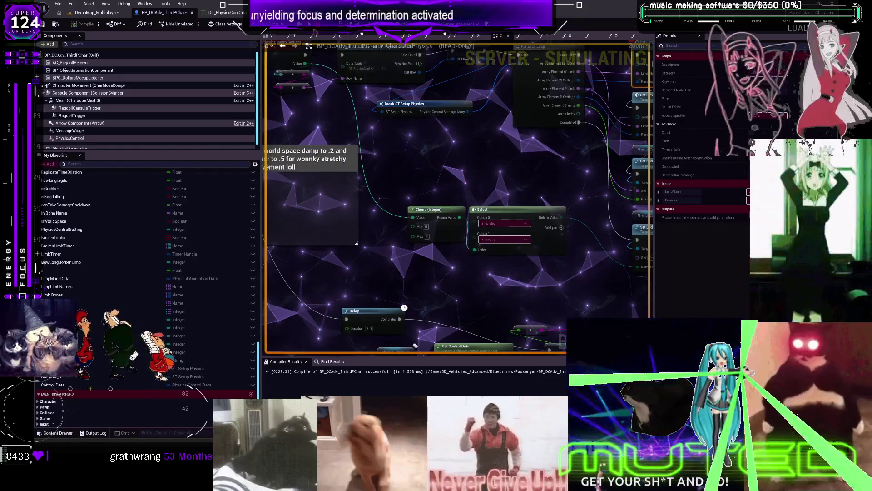
pyautogui.press('F5')
pyautogui.press('Escape')
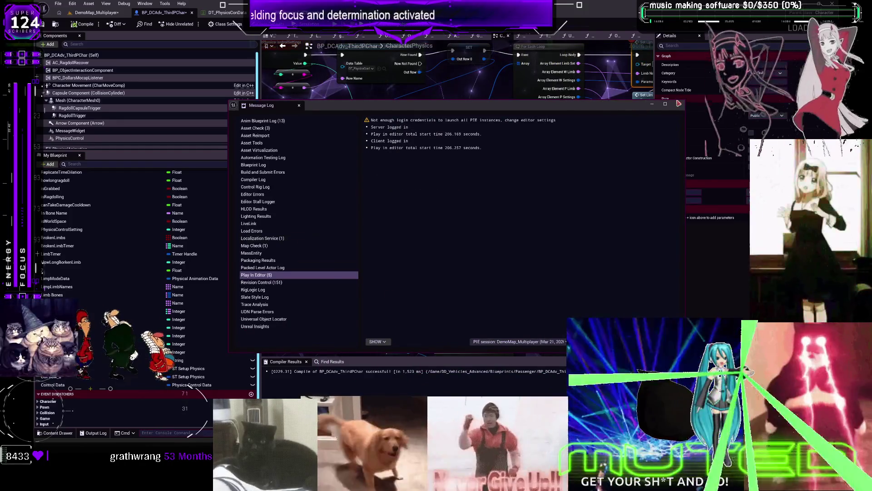
pyautogui.click(679, 104)
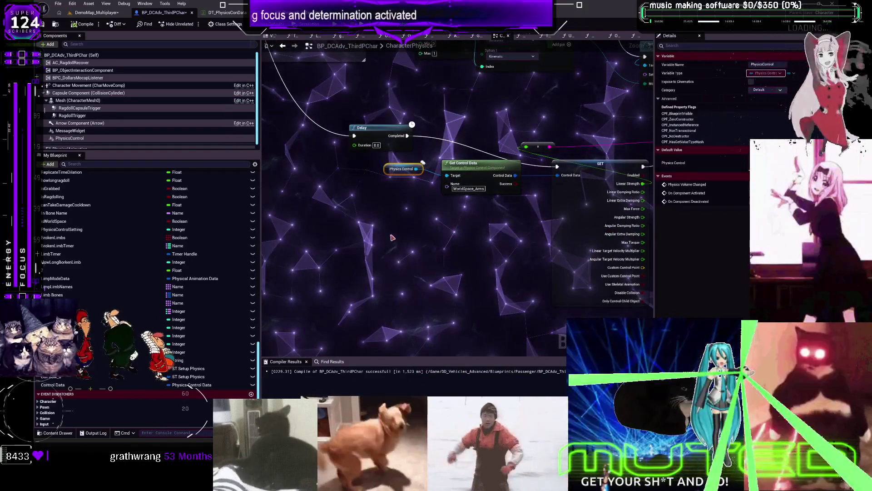
# - Paste another Physics Control reference and add Get All Control Names from its output
pyautogui.hotkey('ctrl', 'c')
pyautogui.hotkey('ctrl', 'v')
pyautogui.moveTo(372, 244); pyautogui.dragTo(399, 263)
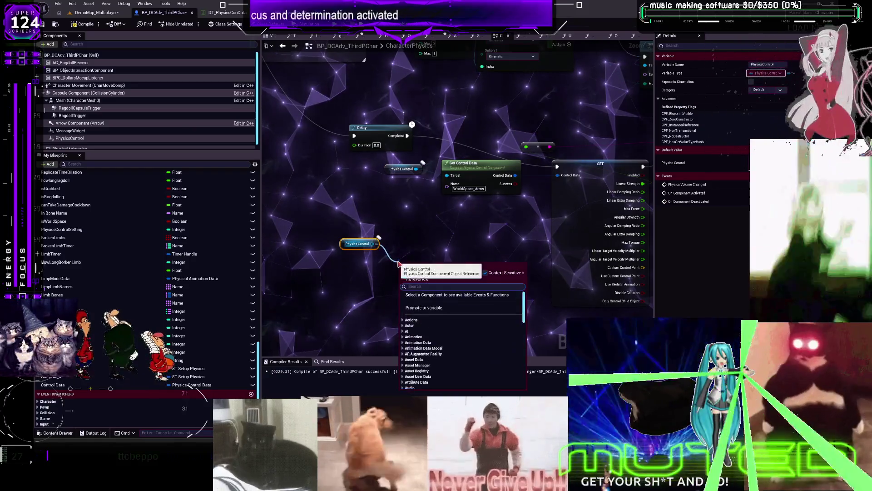
pyautogui.write('get')
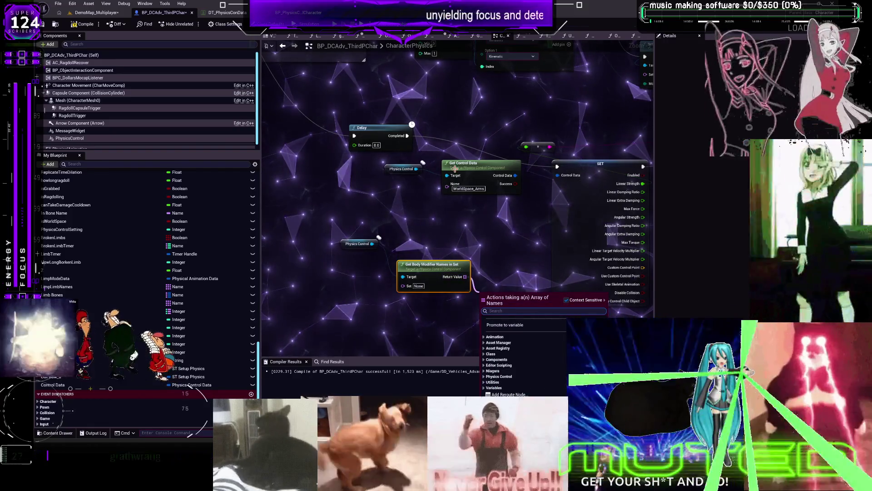
pyautogui.click(495, 247)
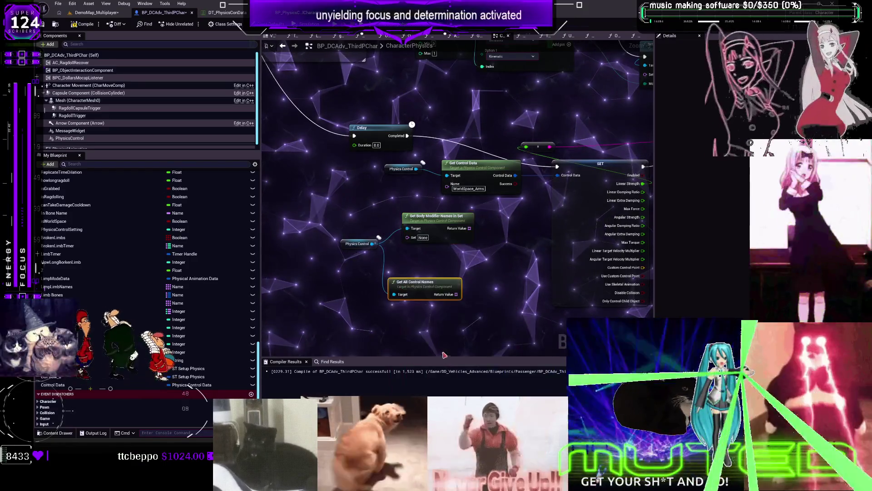
pyautogui.rightClick(456, 295)
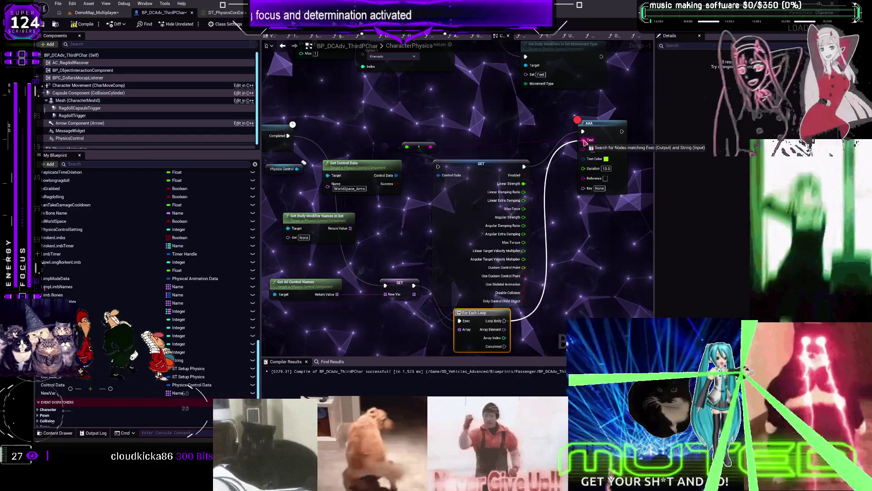
# - Run the AAA print on each Loop Body pass, and a duplicate AAA node on loop Completed
pyautogui.moveTo(584, 142); pyautogui.dragTo(583, 132)
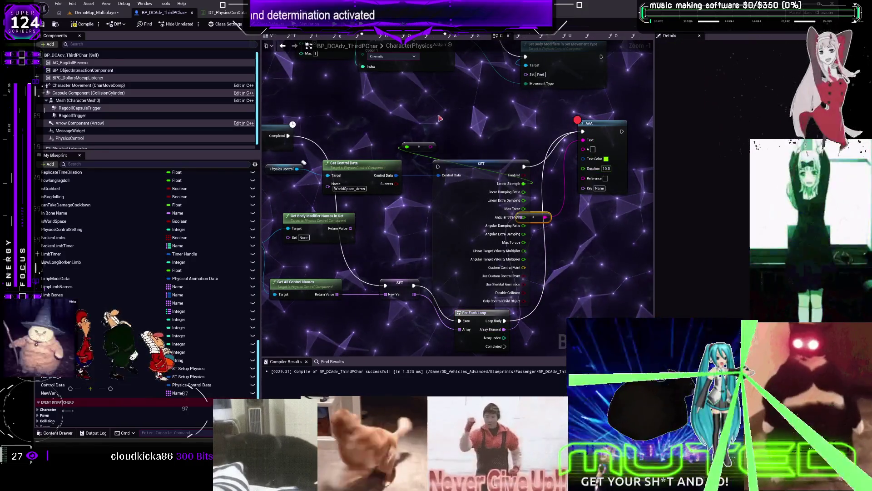
pyautogui.moveTo(547, 326); pyautogui.dragTo(506, 262)
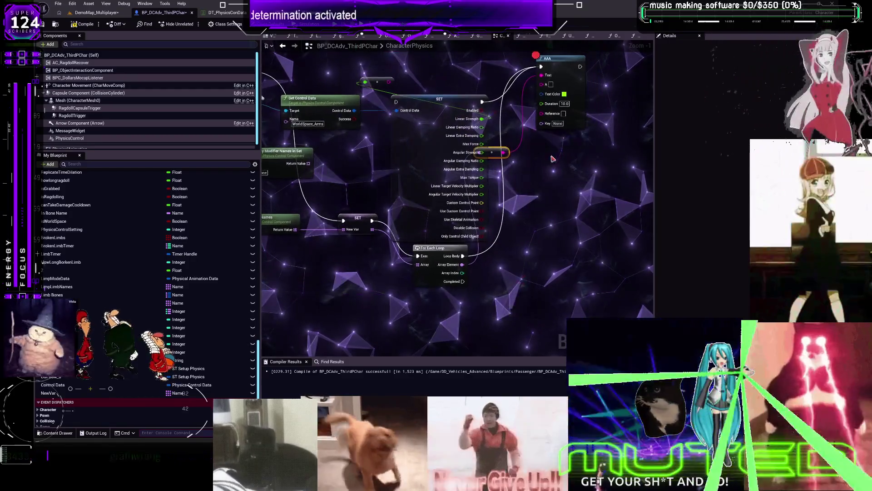
pyautogui.rightClick(566, 59)
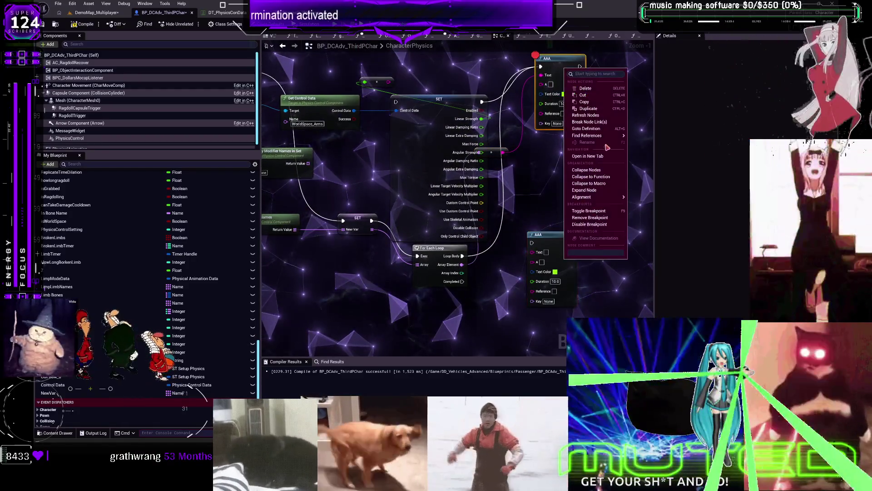
pyautogui.click(590, 226)
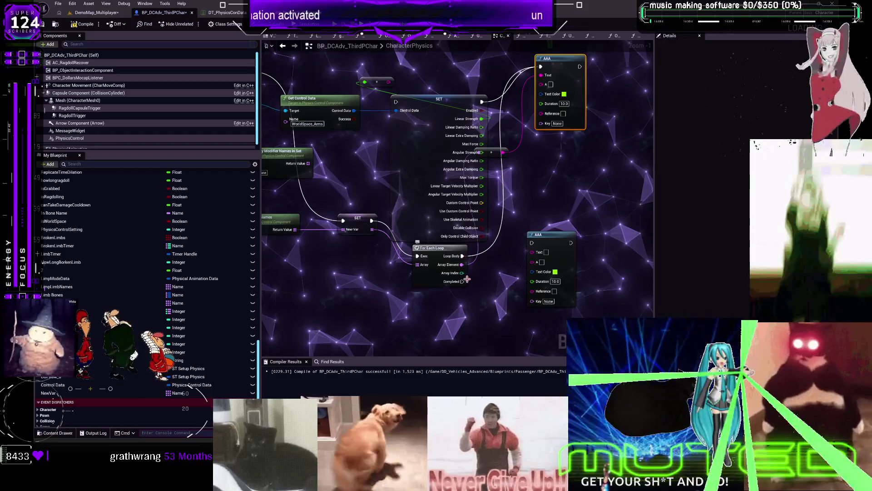
pyautogui.moveTo(463, 282); pyautogui.dragTo(532, 243)
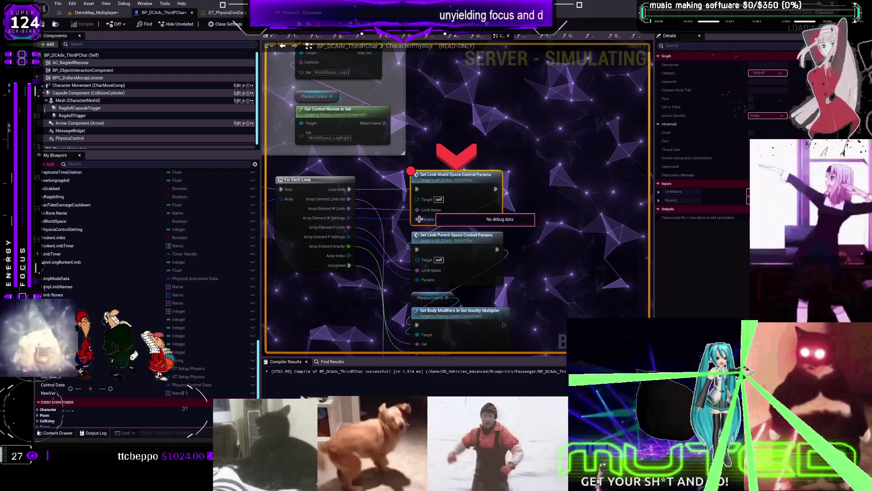
# - Remove the breakpoint from the world space params node and resume the simulation
pyautogui.click(300, 24)
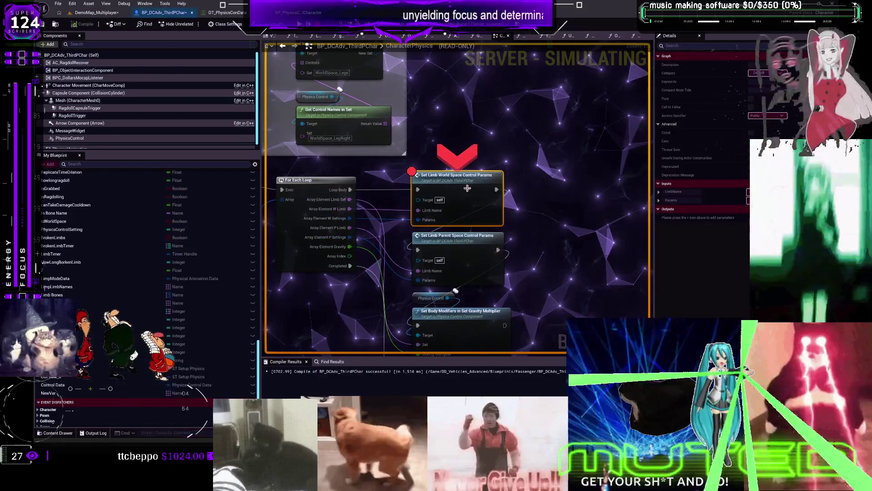
pyautogui.rightClick(452, 179)
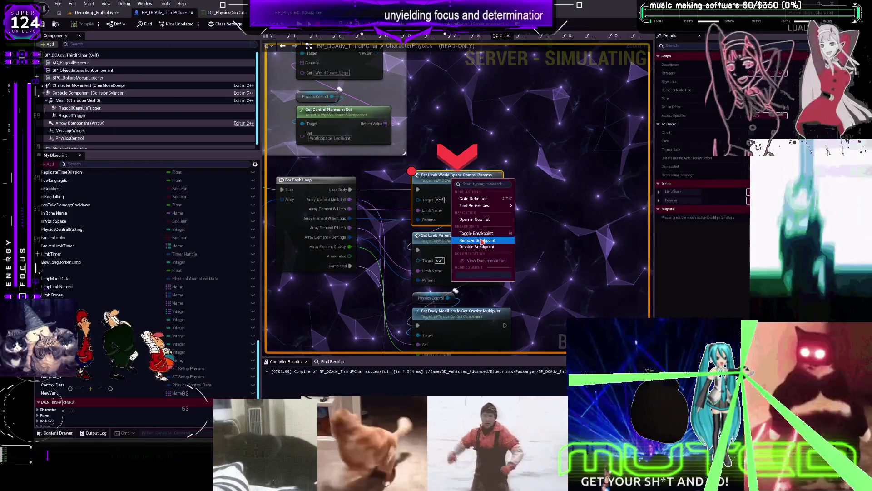
pyautogui.click(482, 241)
pyautogui.click(300, 24)
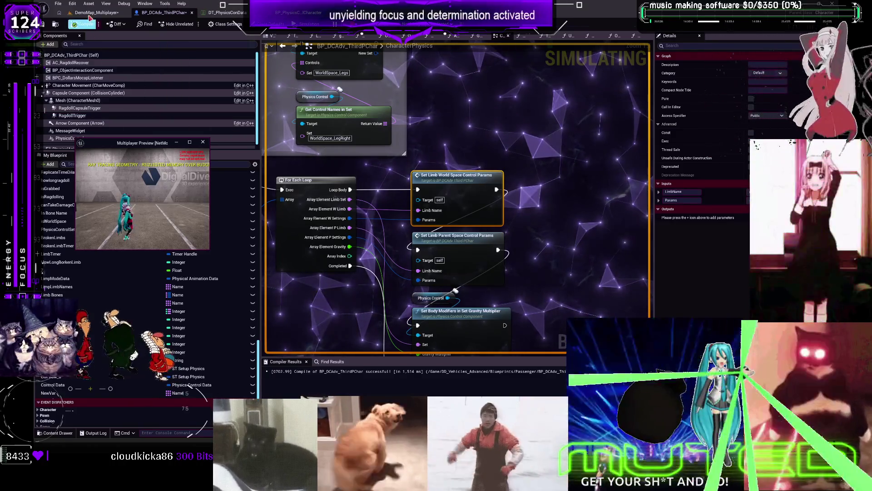
# - End the multiplayer preview from the DemoMap_Multiplayer level editor and dismiss the Message Log
pyautogui.click(91, 14)
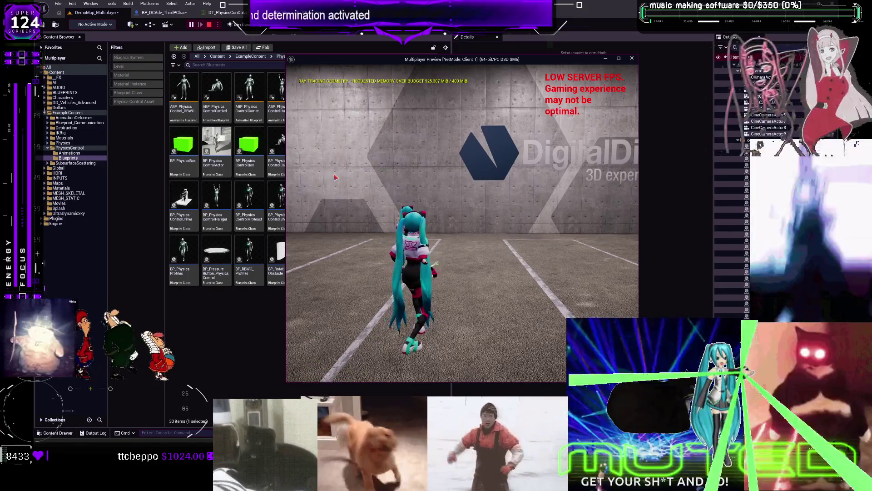
pyautogui.click(632, 59)
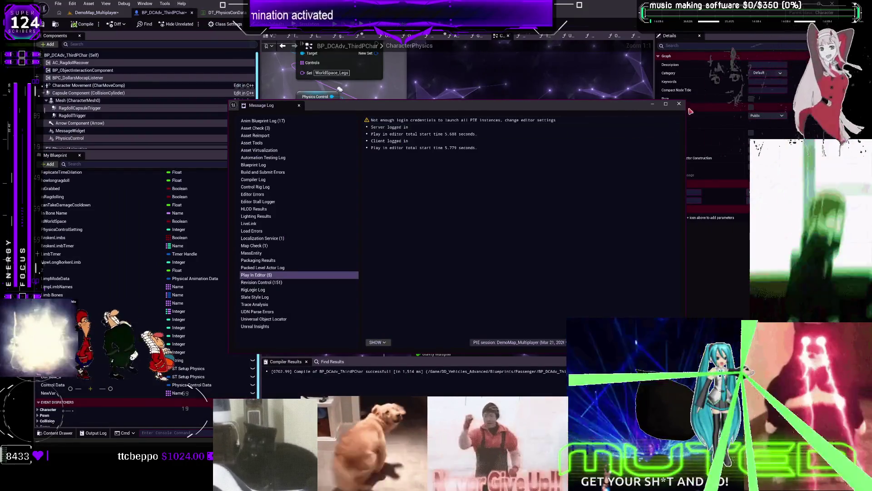
pyautogui.click(679, 104)
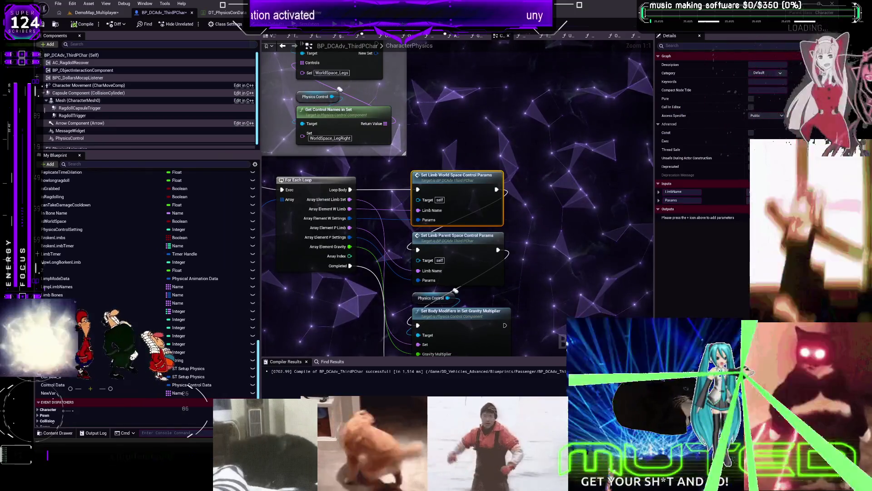
# - Paste a Physics Control reference near the leg controls and search its actions for 'set'
pyautogui.moveTo(482, 165); pyautogui.dragTo(444, 146)
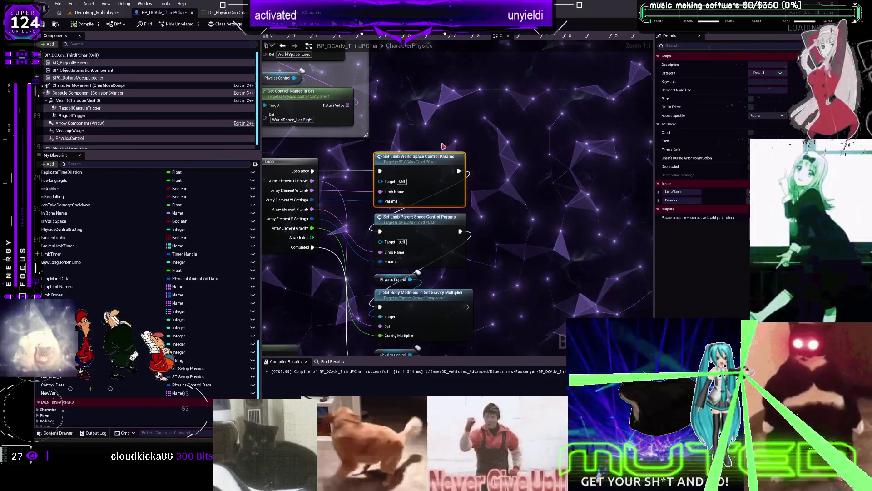
pyautogui.rightClick(516, 179)
pyautogui.press('Escape')
pyautogui.moveTo(393, 56); pyautogui.dragTo(496, 154)
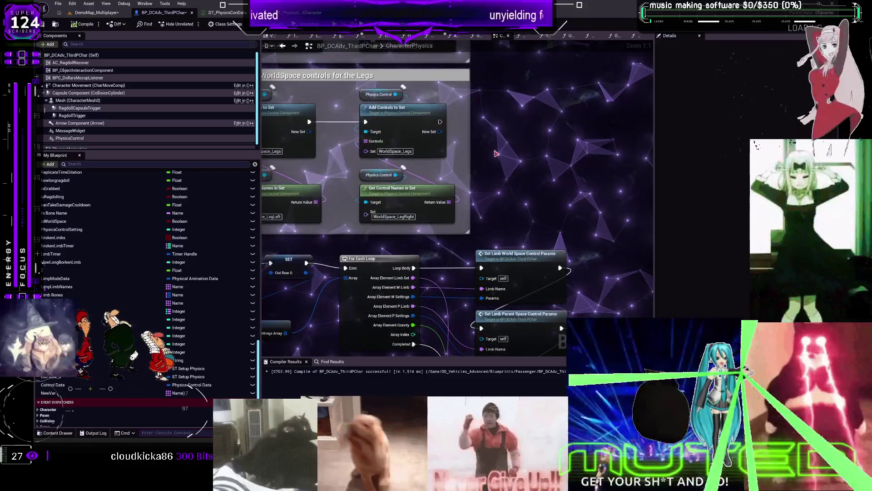
pyautogui.click(391, 109)
pyautogui.moveTo(554, 161)
pyautogui.mouseDown()
pyautogui.moveTo(525, 140)
pyautogui.moveTo(525, 204)
pyautogui.mouseUp()
pyautogui.hotkey('ctrl', 'v')
pyautogui.write('set')
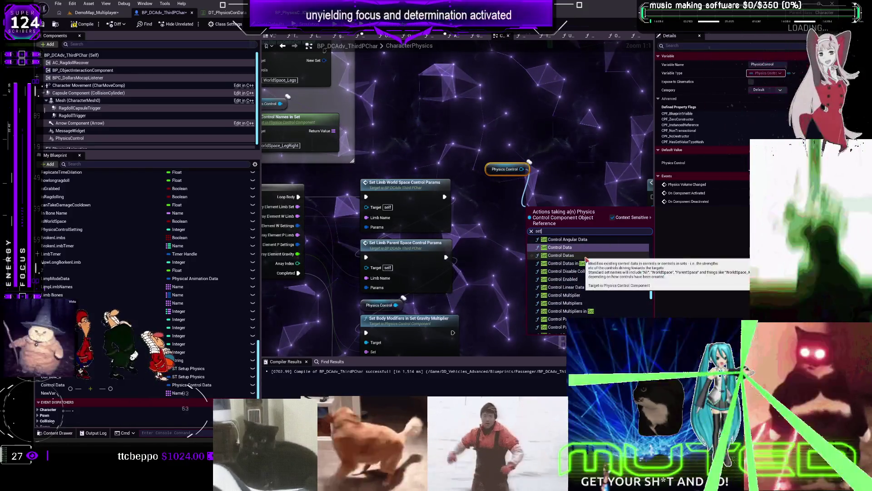
# - Add Set Control Datas in Set, split its Control Data pin, then recombine it
pyautogui.click(583, 264)
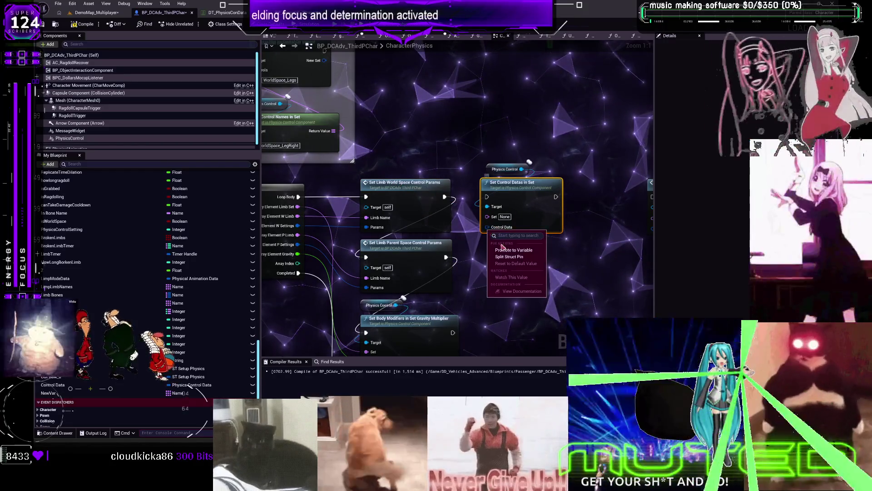
pyautogui.click(509, 257)
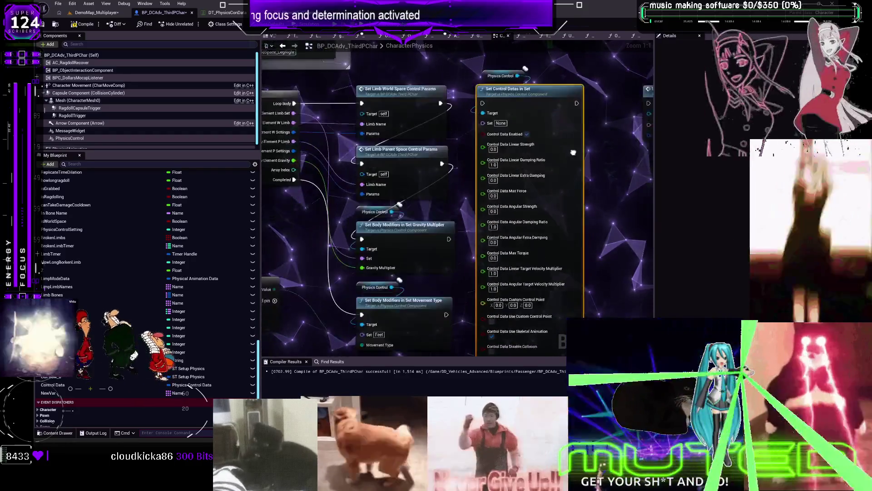
pyautogui.moveTo(574, 152)
pyautogui.mouseDown()
pyautogui.moveTo(573, 136)
pyautogui.moveTo(572, 171)
pyautogui.mouseUp()
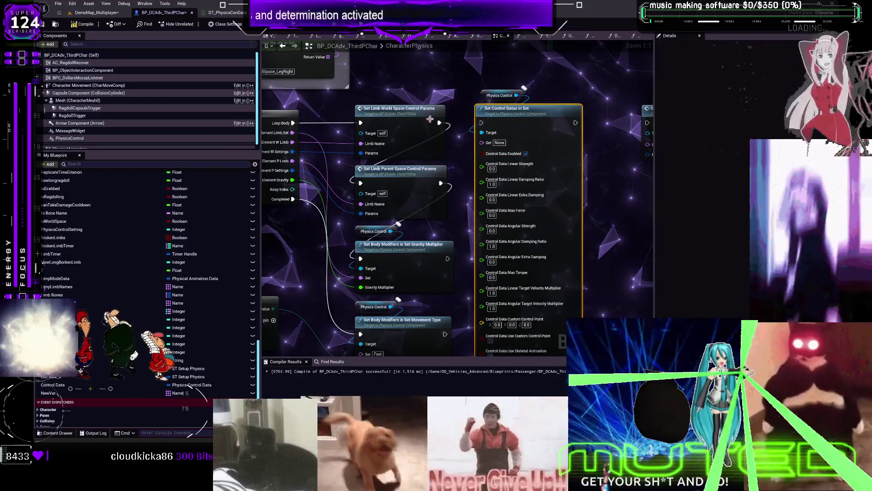
pyautogui.click(455, 76)
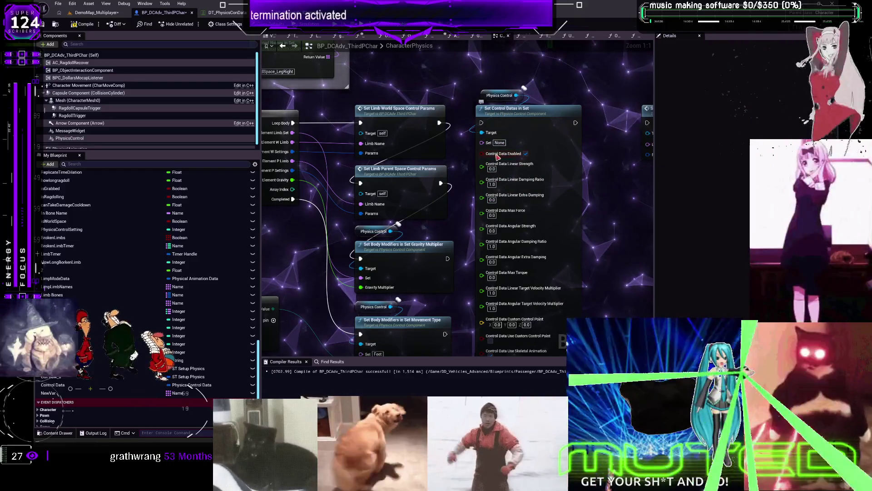
pyautogui.rightClick(499, 156)
pyautogui.click(518, 132)
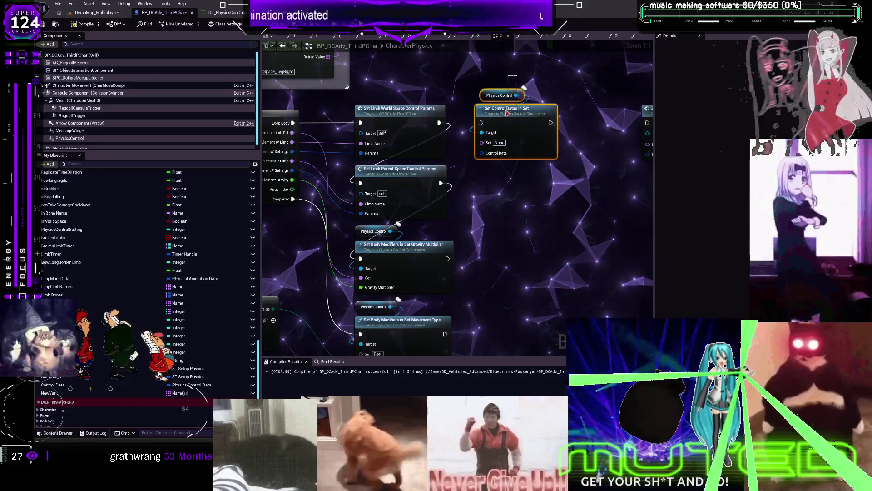
pyautogui.moveTo(373, 149); pyautogui.dragTo(405, 160)
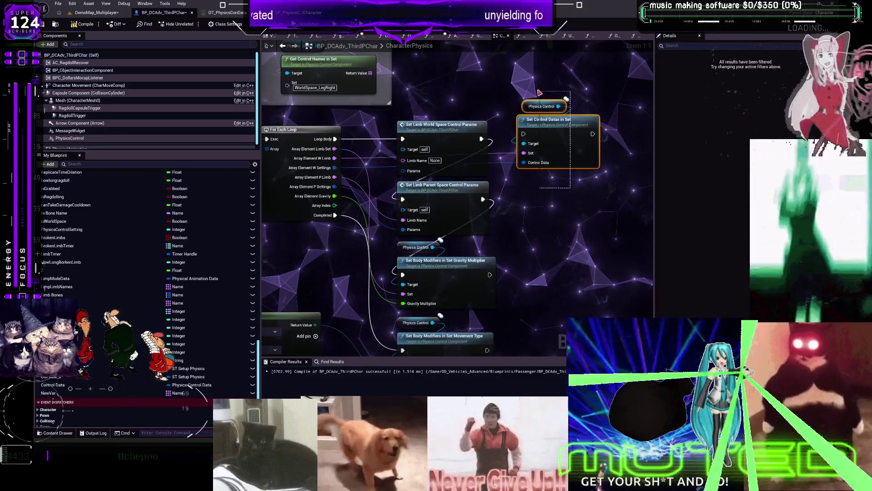
# - Duplicate the Physics Control and Set Control Datas nodes, chaining both and wiring limb names and Set inputs
pyautogui.hotkey('ctrl', 'd')
pyautogui.moveTo(542, 190); pyautogui.dragTo(522, 177)
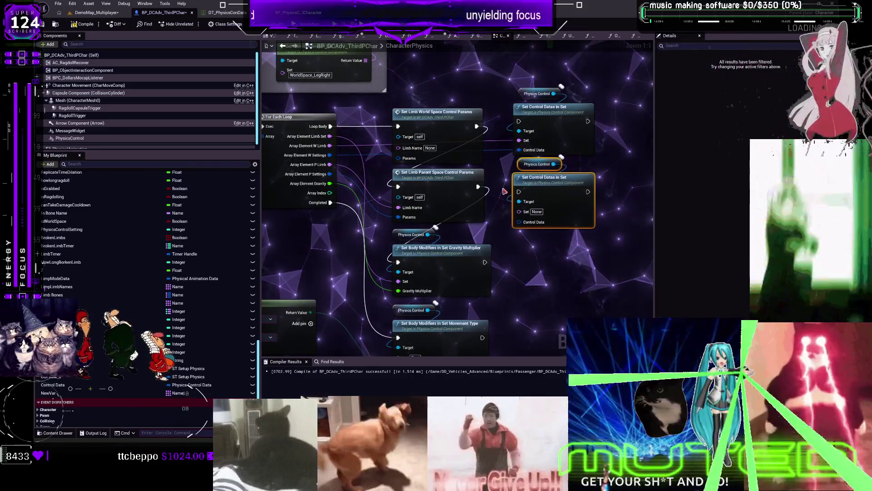
pyautogui.moveTo(428, 234); pyautogui.dragTo(601, 191)
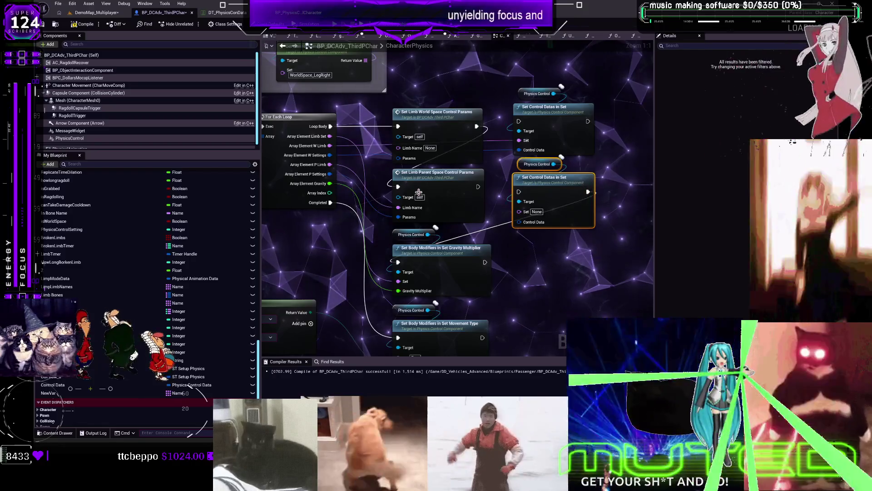
pyautogui.moveTo(400, 207); pyautogui.dragTo(407, 214)
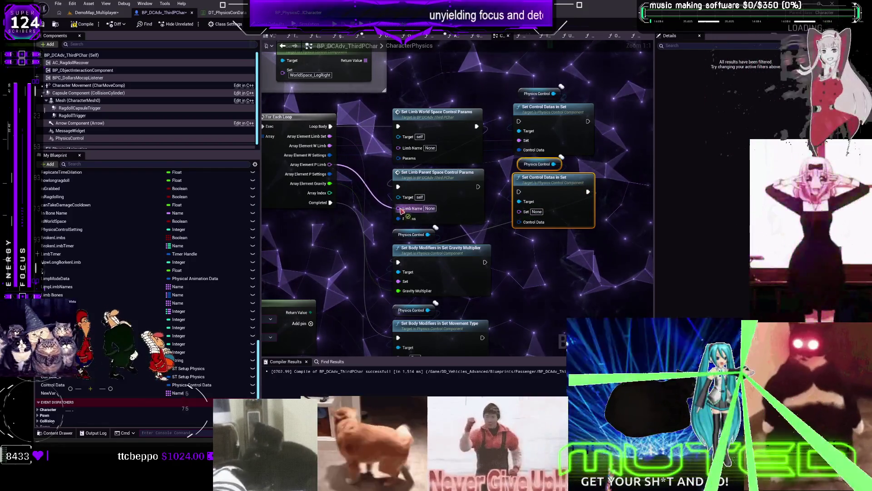
pyautogui.moveTo(468, 137); pyautogui.dragTo(513, 121)
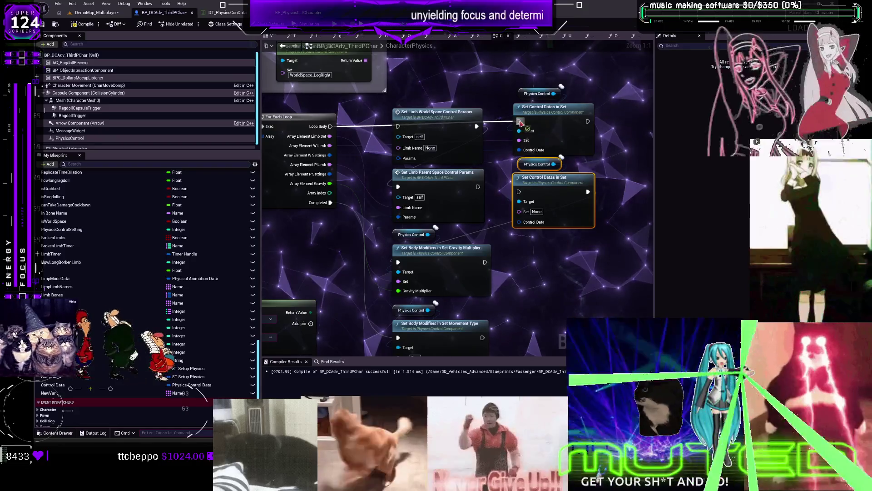
pyautogui.moveTo(587, 121); pyautogui.dragTo(520, 188)
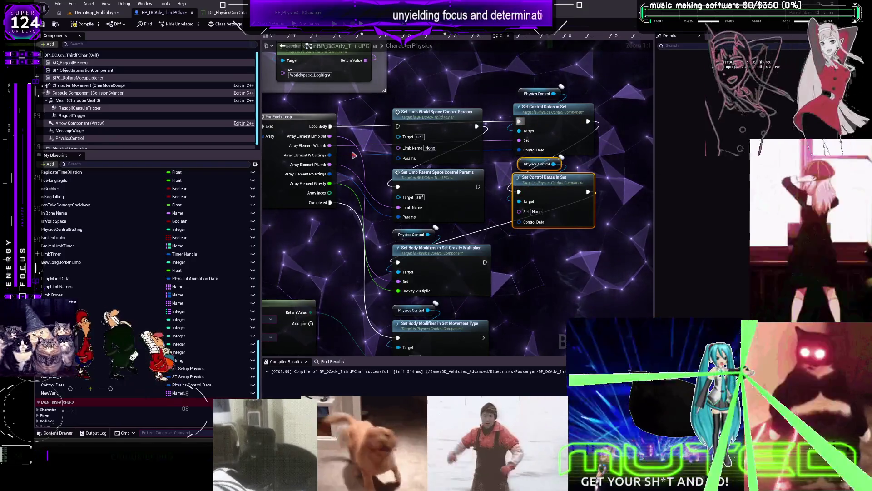
pyautogui.moveTo(329, 136)
pyautogui.mouseDown()
pyautogui.moveTo(418, 154)
pyautogui.moveTo(329, 146)
pyautogui.moveTo(329, 136)
pyautogui.moveTo(330, 146)
pyautogui.moveTo(500, 195)
pyautogui.moveTo(521, 213)
pyautogui.mouseUp()
pyautogui.moveTo(330, 174); pyautogui.dragTo(521, 223)
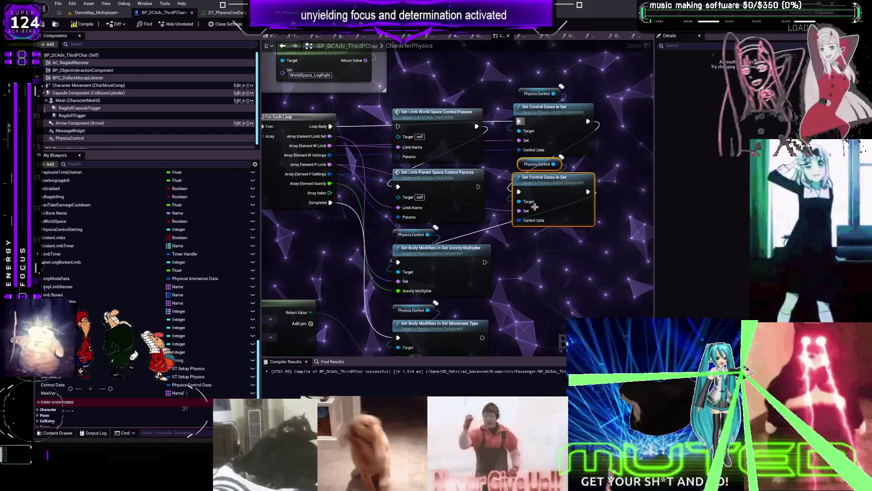
# - Run the SET node after the Delay completes and move Get Body Modifier Names aside
pyautogui.scroll(-3, 468, 166)
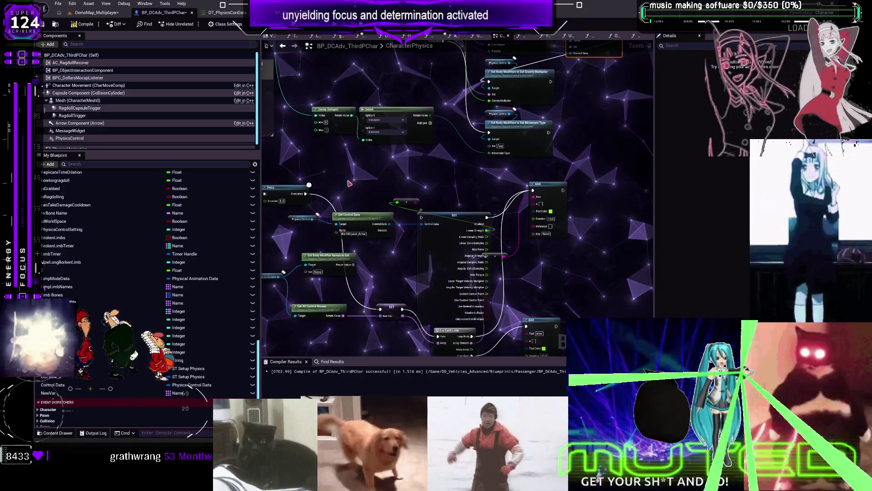
pyautogui.scroll(2, 401, 241)
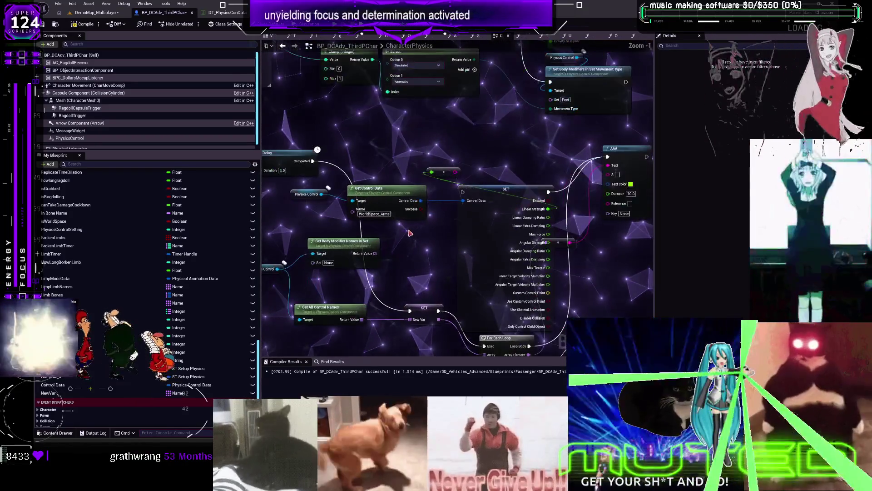
pyautogui.moveTo(313, 161)
pyautogui.mouseDown()
pyautogui.moveTo(346, 255)
pyautogui.moveTo(411, 313)
pyautogui.mouseUp()
pyautogui.moveTo(345, 242)
pyautogui.mouseDown()
pyautogui.moveTo(271, 187)
pyautogui.moveTo(272, 166)
pyautogui.moveTo(275, 182)
pyautogui.moveTo(377, 264)
pyautogui.moveTo(409, 251)
pyautogui.mouseUp()
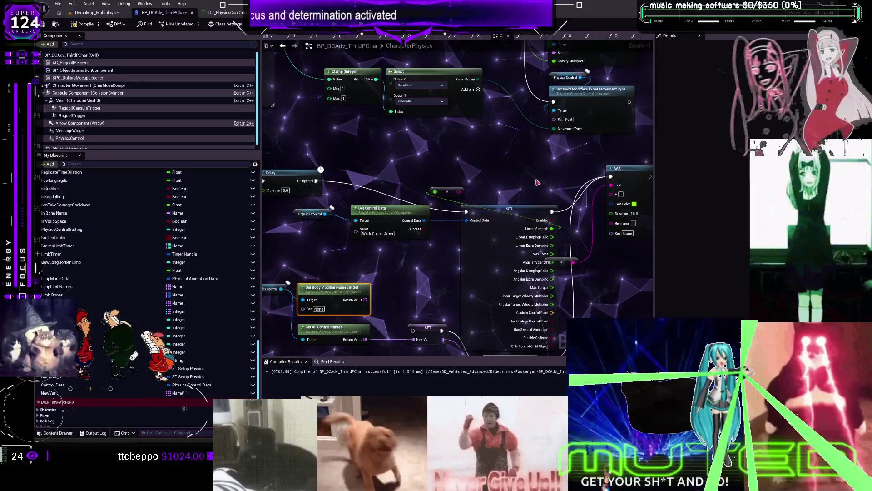
# - Feed the AAA node's Text input from the reroute wire
pyautogui.moveTo(539, 180); pyautogui.dragTo(508, 146)
pyautogui.click(614, 161)
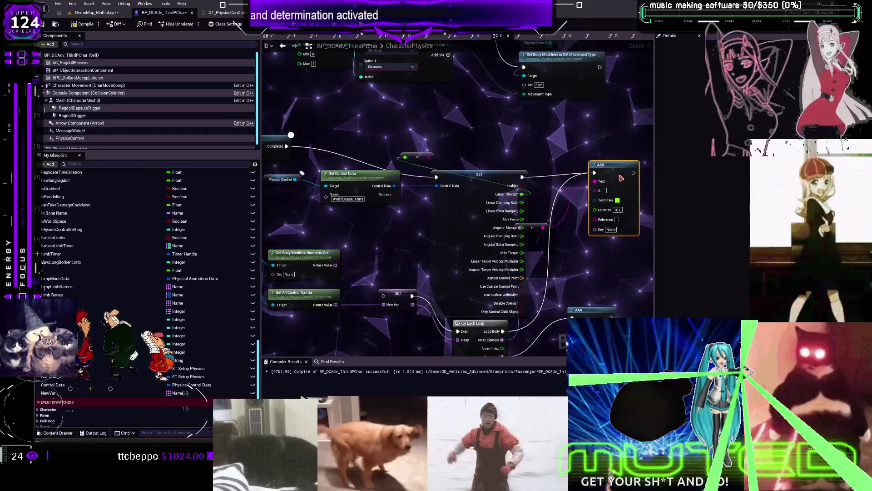
pyautogui.moveTo(429, 157)
pyautogui.mouseDown()
pyautogui.moveTo(593, 188)
pyautogui.moveTo(591, 181)
pyautogui.mouseUp()
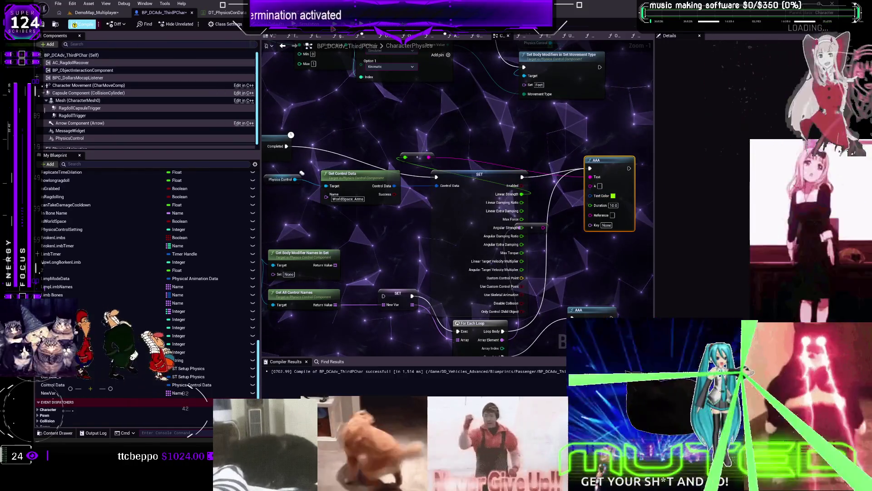
# - Compile BP_DCAdv_ThirdPChar and launch the multiplayer preview
pyautogui.click(83, 24)
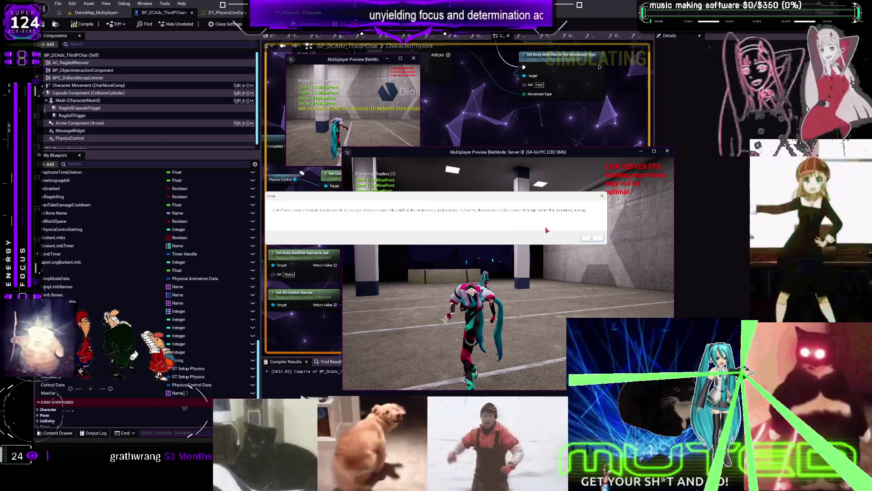
# - Dismiss the Out of video memory error dialog with OK
pyautogui.click(592, 238)
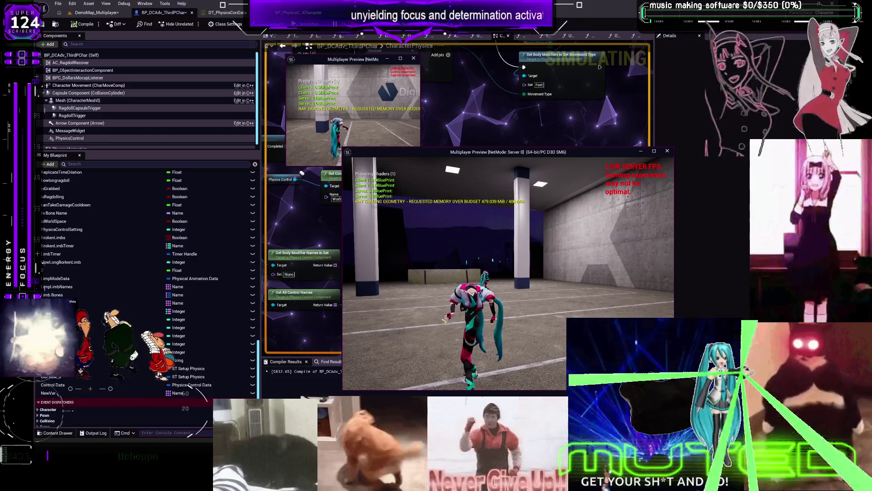